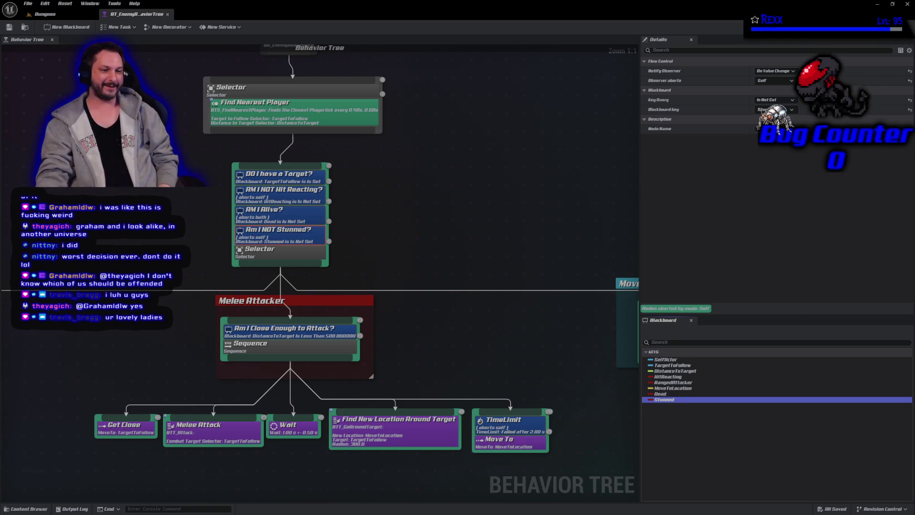
Step: Recenter the behavior tree and select the Am I NOT Stunned? decorator to copy
mouse_move(158, 252)
mouse_down()
mouse_move(203, 255)
mouse_move(195, 276)
mouse_move(172, 279)
mouse_move(174, 293)
mouse_up()
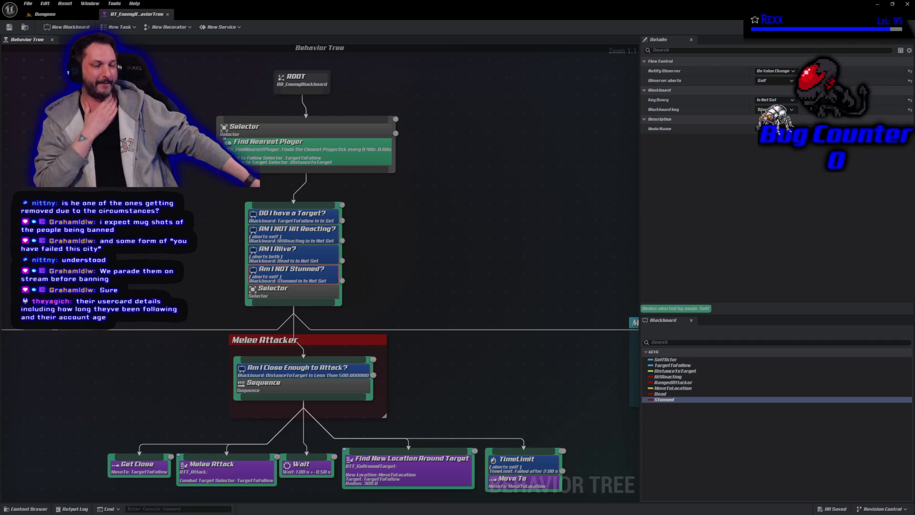
key(Escape)
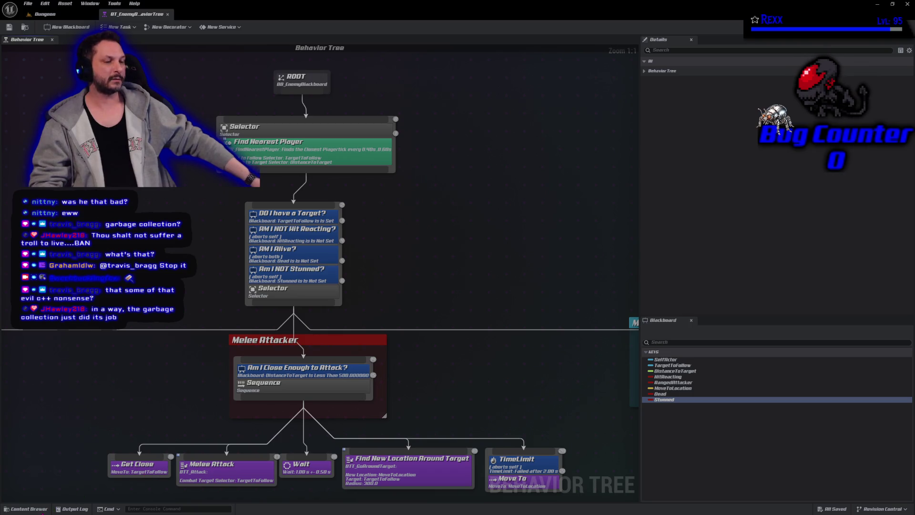
click(275, 268)
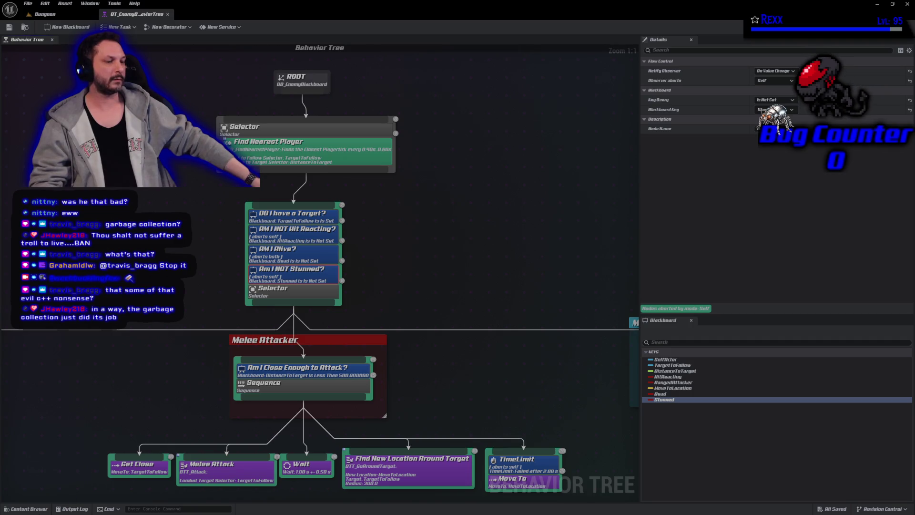
Step: Paste the Am I NOT Stunned? check onto BT_EnemyBehaviorTree_Elementalist's top Selector and save the tree
click(26, 509)
click(190, 394)
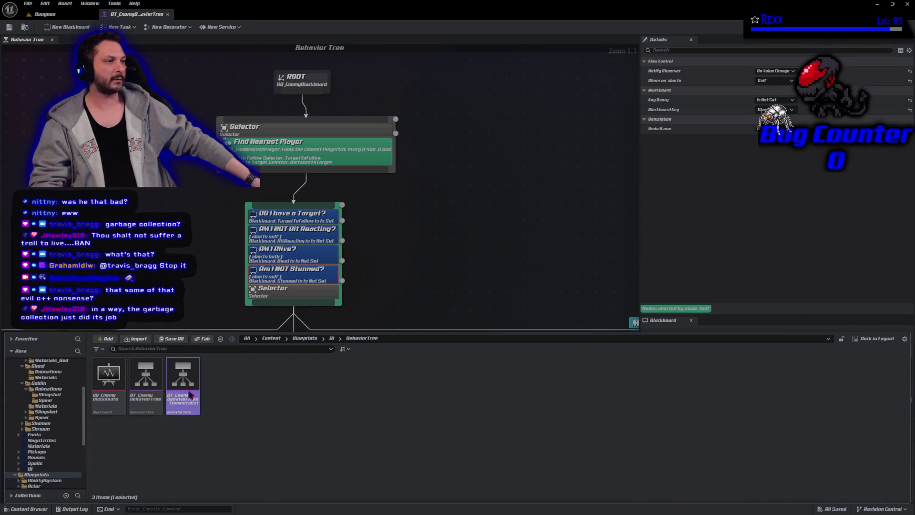
double_click(190, 394)
click(397, 192)
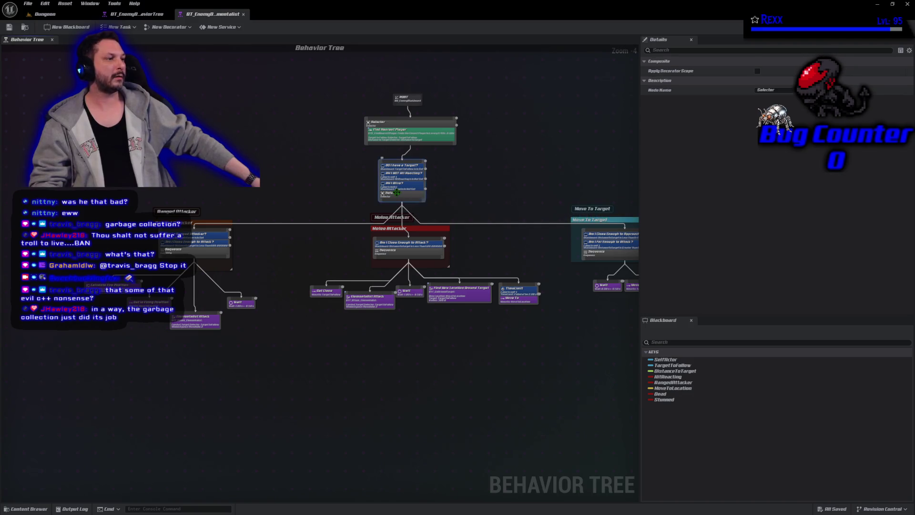
key(ctrl+v)
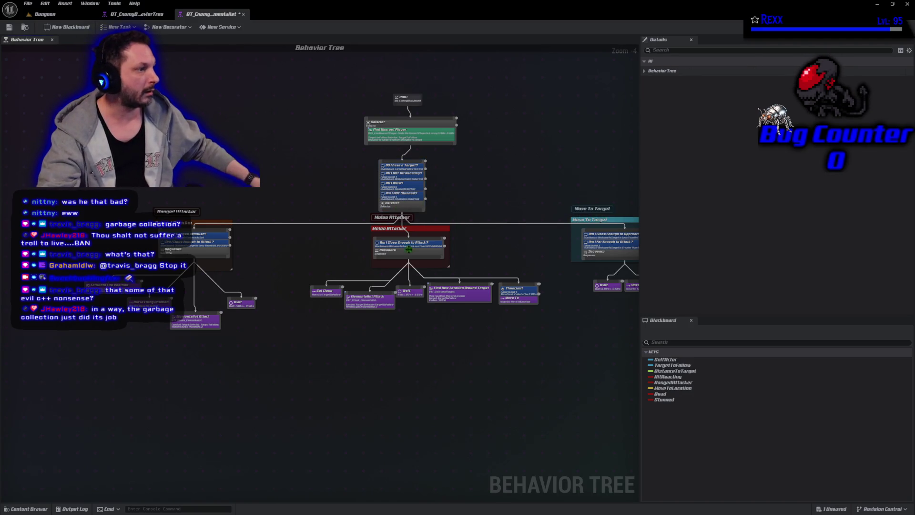
scroll(409, 249, up, 2)
click(381, 192)
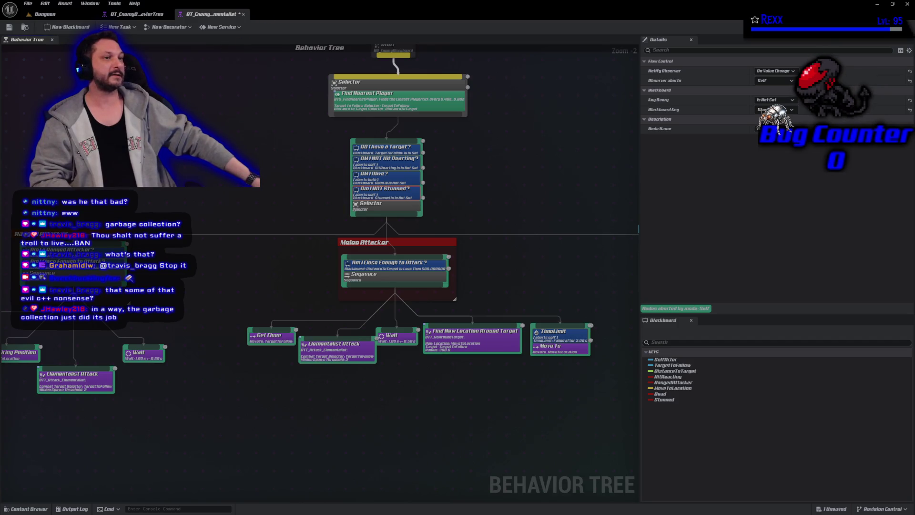
key(ctrl+s)
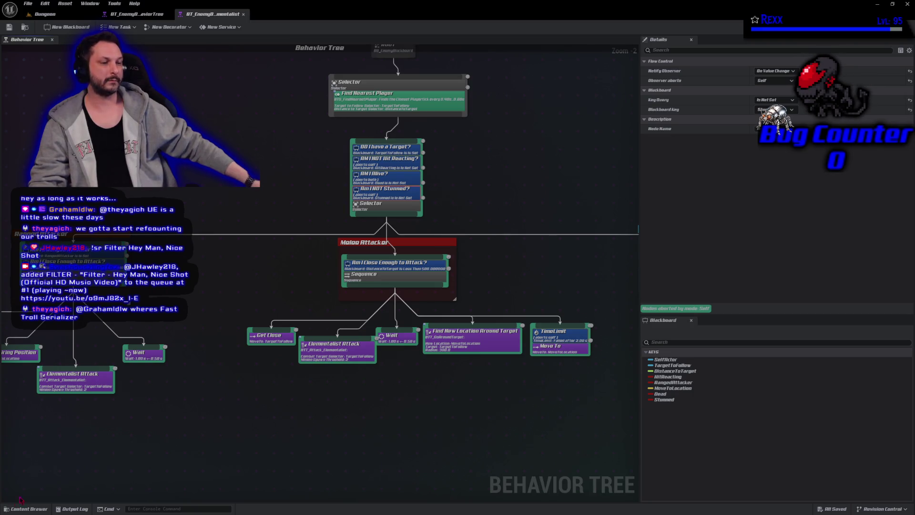
Step: Close the behavior tree editors and open the AbilitySystem folder in the Content Drawer
click(138, 14)
click(168, 15)
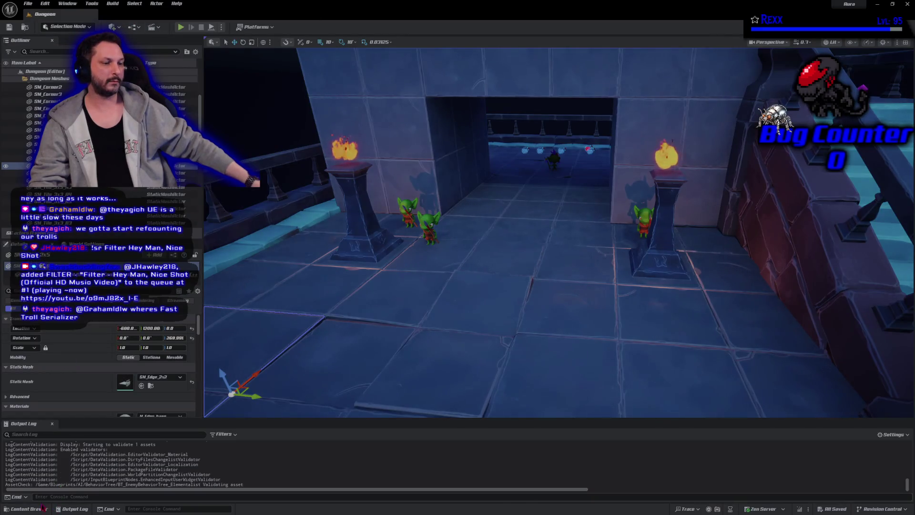
click(42, 509)
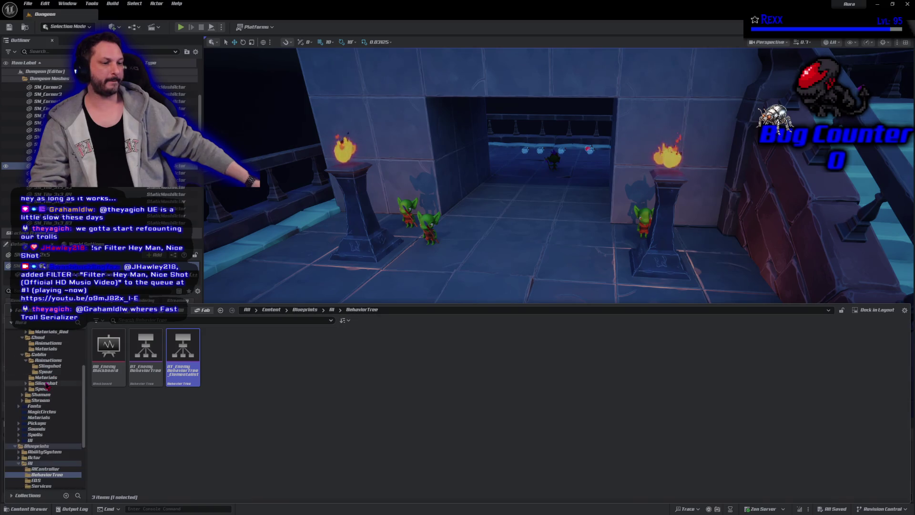
scroll(46, 387, down, 1)
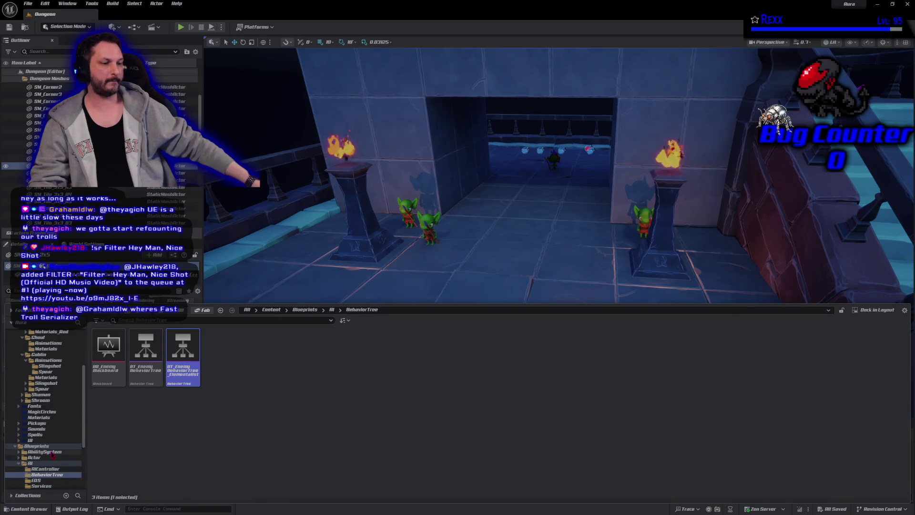
click(44, 451)
Step: Go through Aura/Abilities/Fire/FireBolt and open the GA_FireBolt ability blueprint
double_click(106, 366)
double_click(105, 367)
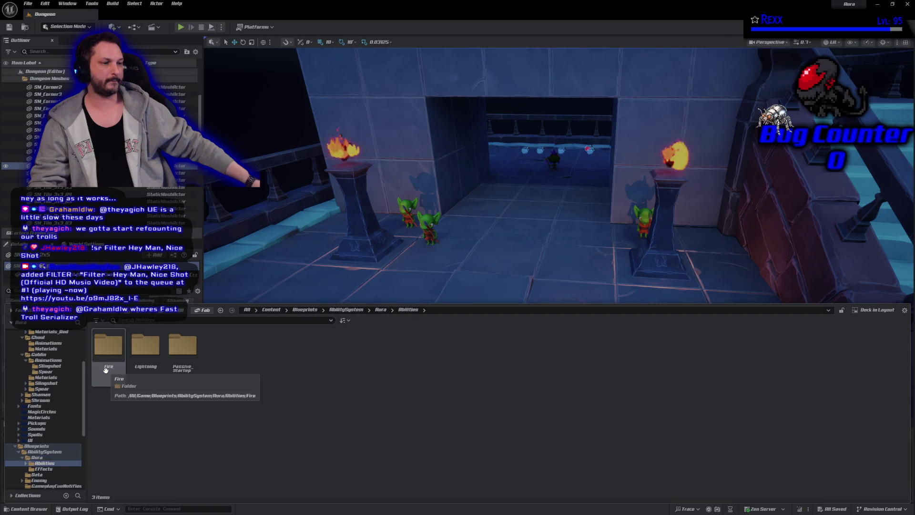
double_click(106, 368)
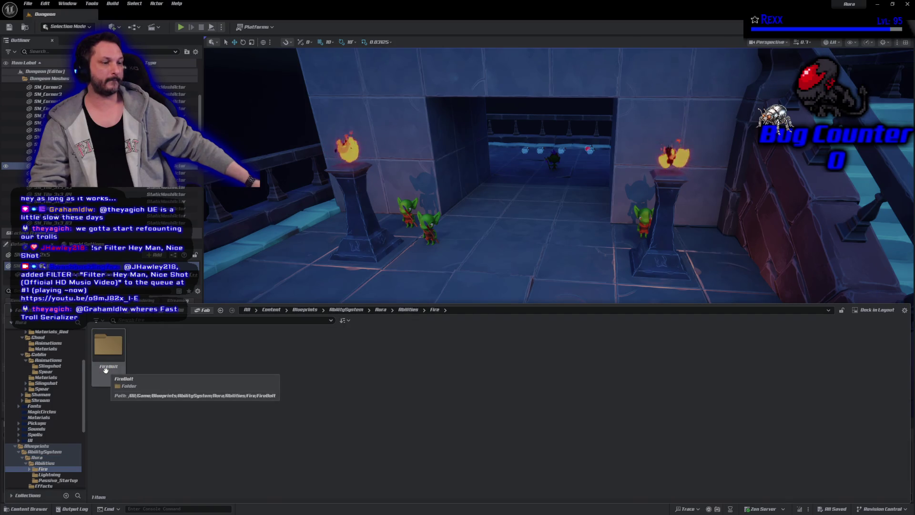
double_click(105, 368)
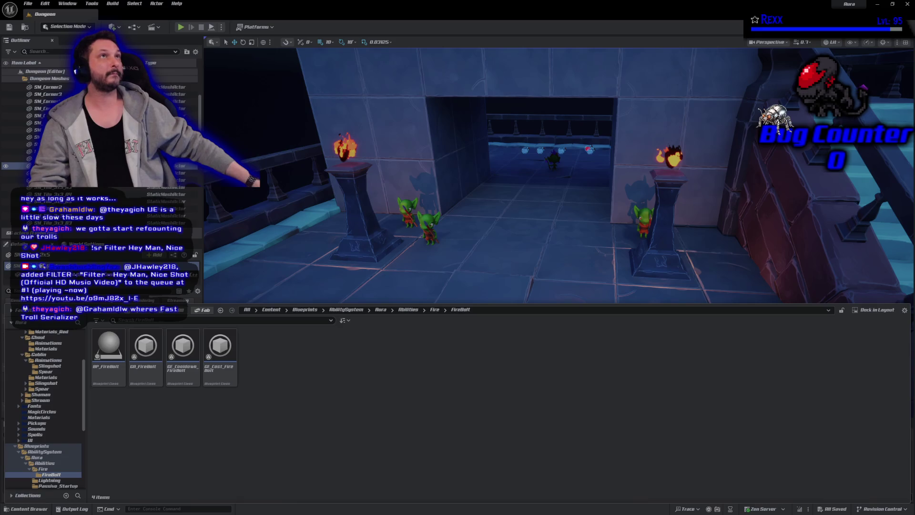
double_click(150, 364)
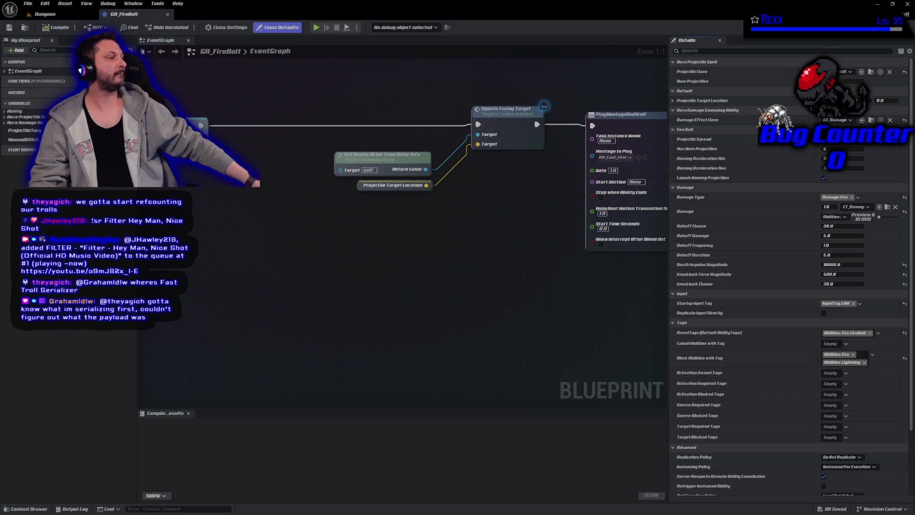
Step: Add Debuff.Stun to GA_FireBolt's Activation Blocked Tags, then compile and save it
click(835, 395)
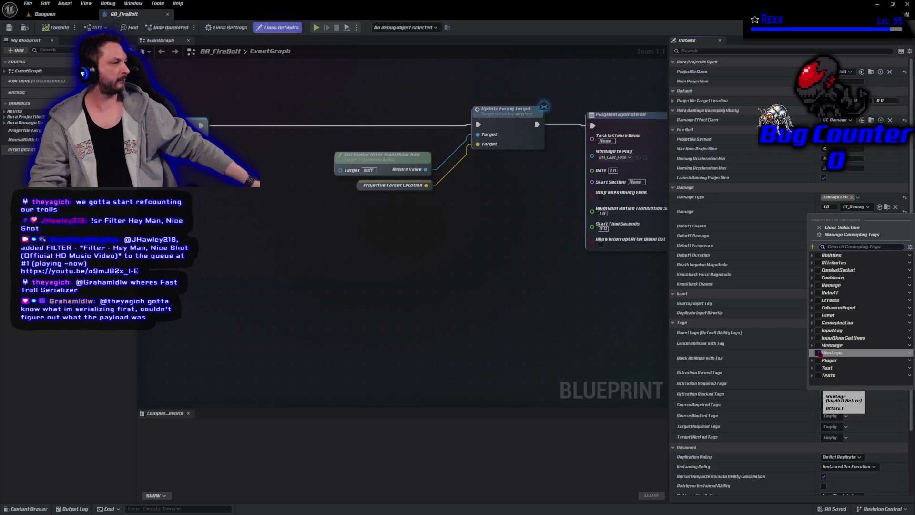
click(812, 293)
click(821, 352)
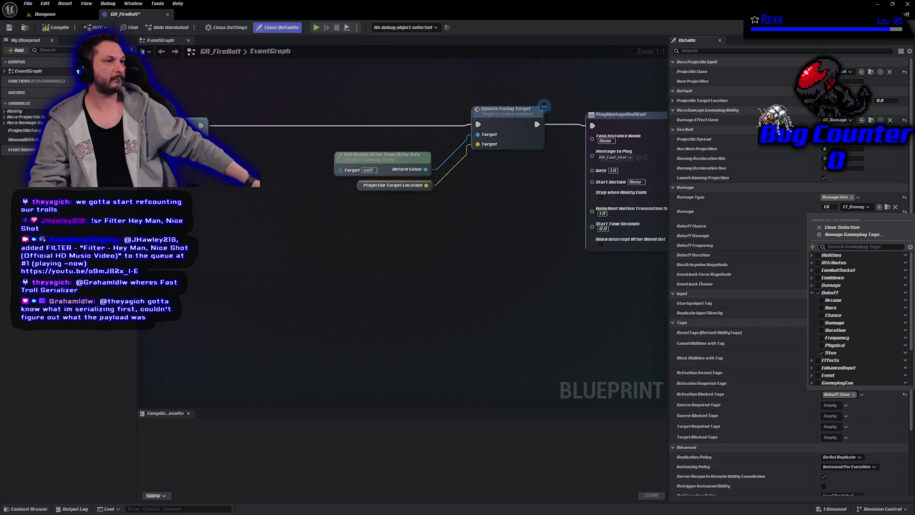
click(56, 27)
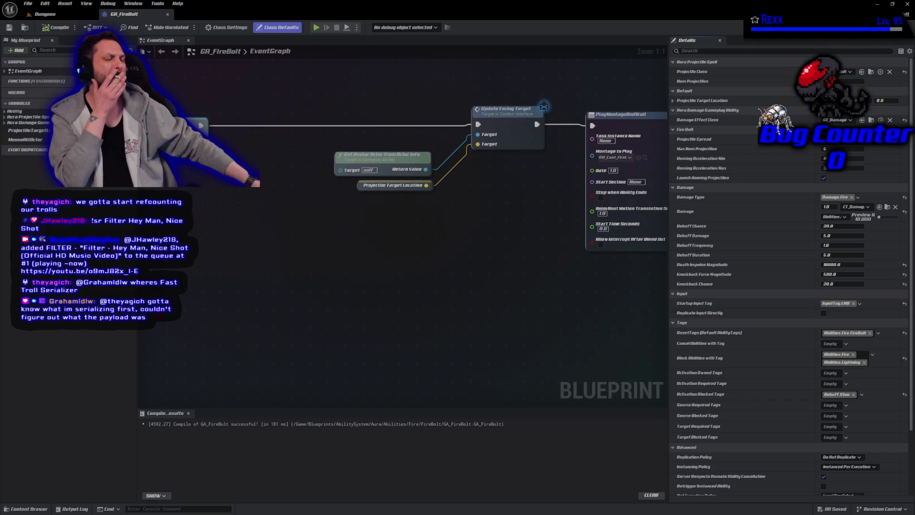
click(26, 509)
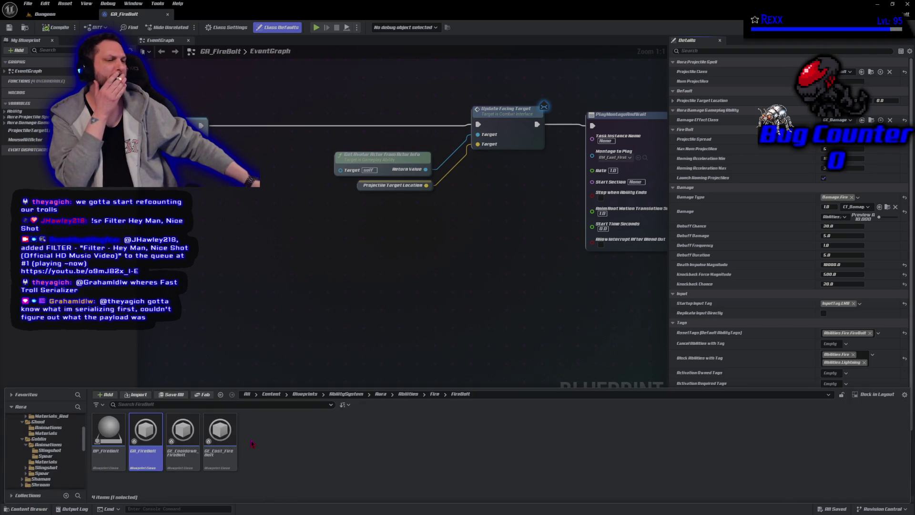
Step: Open GA_Electrocute from the Abilities/Lightning folder
key(alt+Left)
double_click(154, 445)
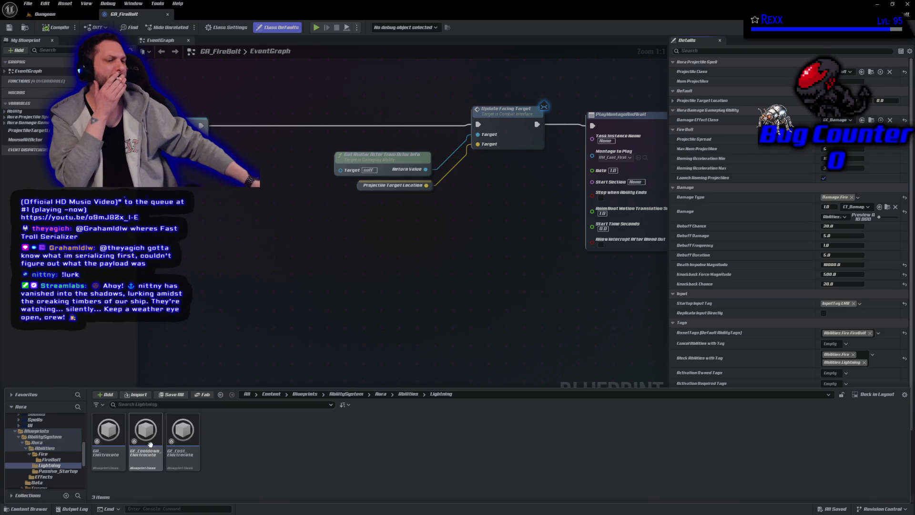
double_click(114, 457)
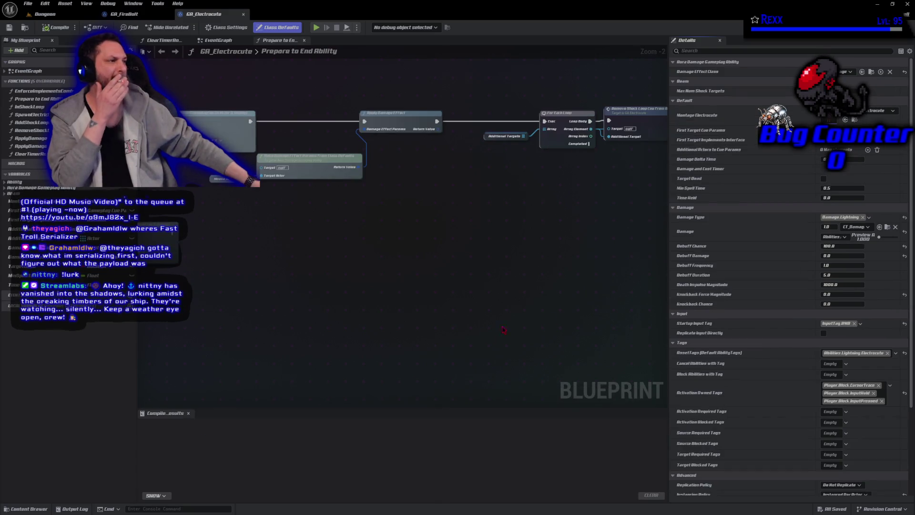
Step: Add Debuff.Stun to GA_Electrocute's Activation Blocked Tags and compile the blueprint
click(830, 425)
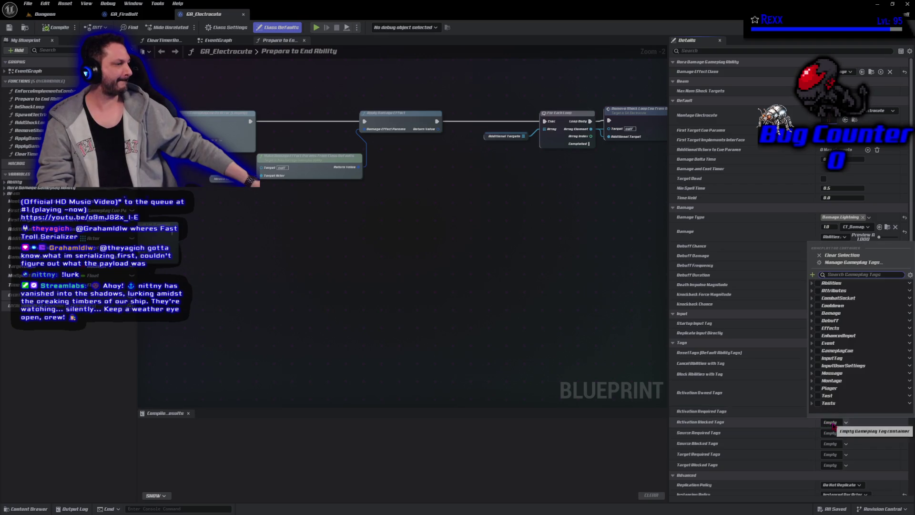
click(812, 321)
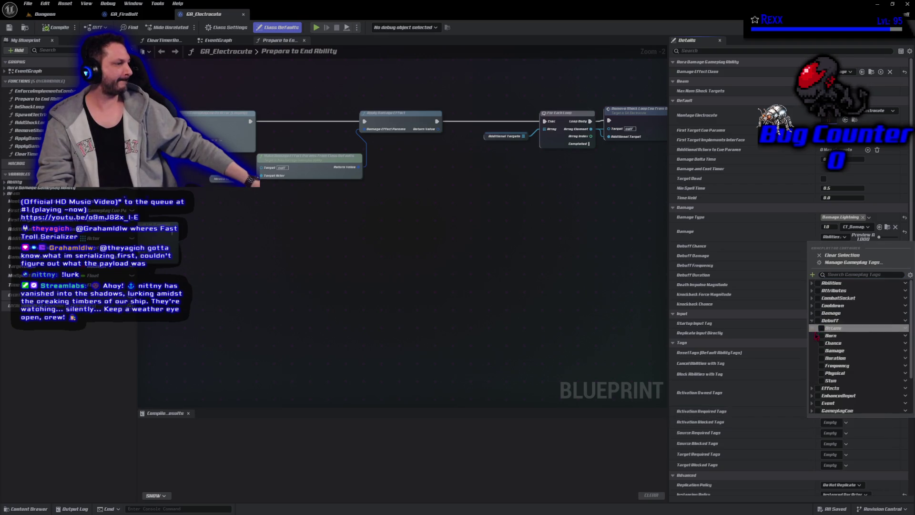
click(821, 380)
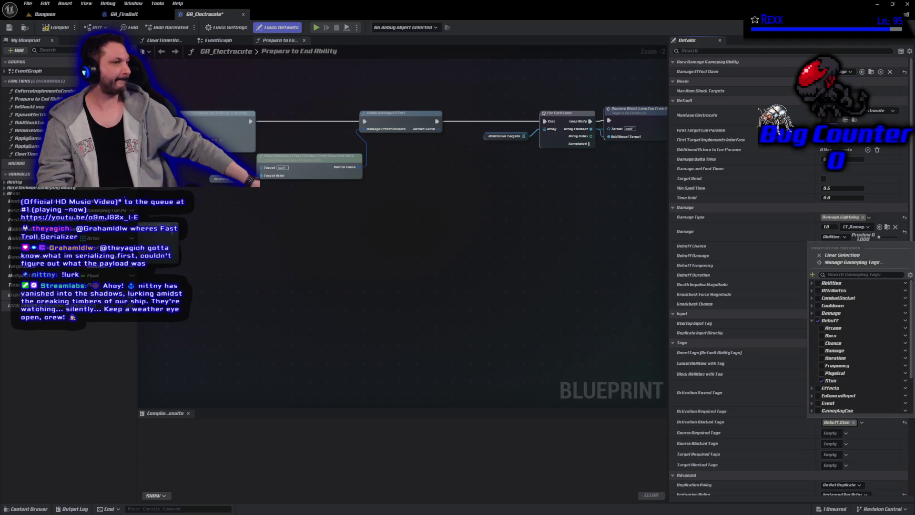
click(55, 27)
click(55, 27)
click(29, 4)
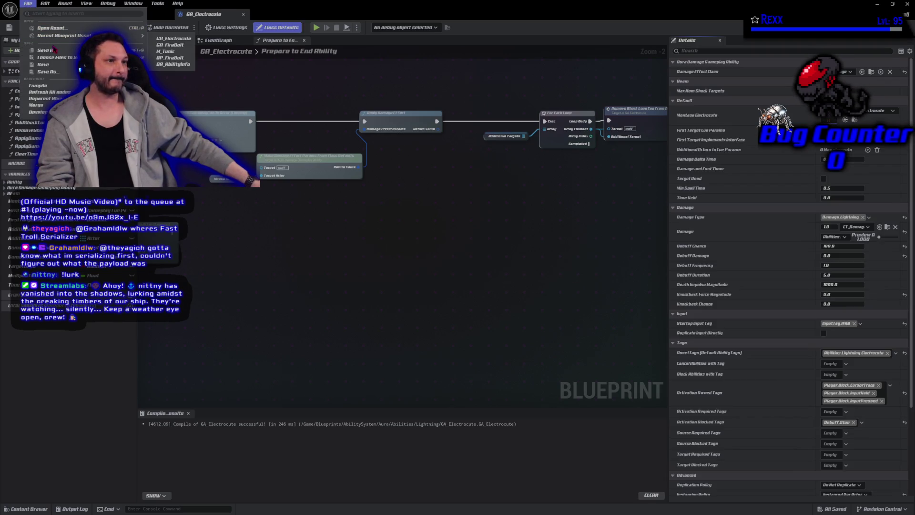
key(Escape)
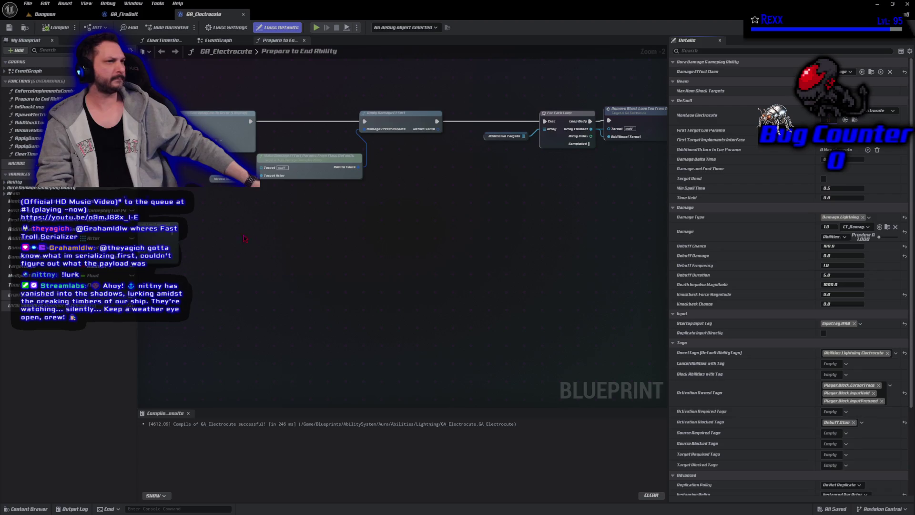
click(17, 509)
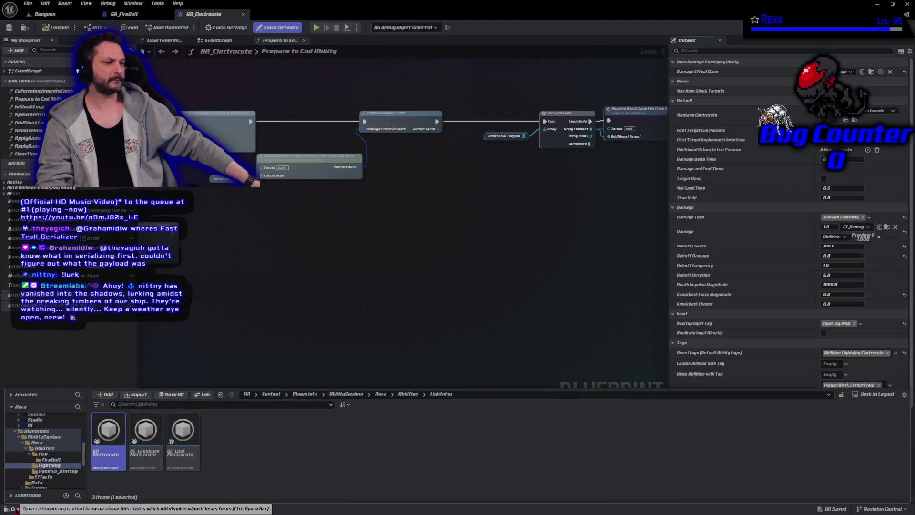
Step: Open the ABP_Aura animation blueprint from the Character/Aura folder
click(47, 448)
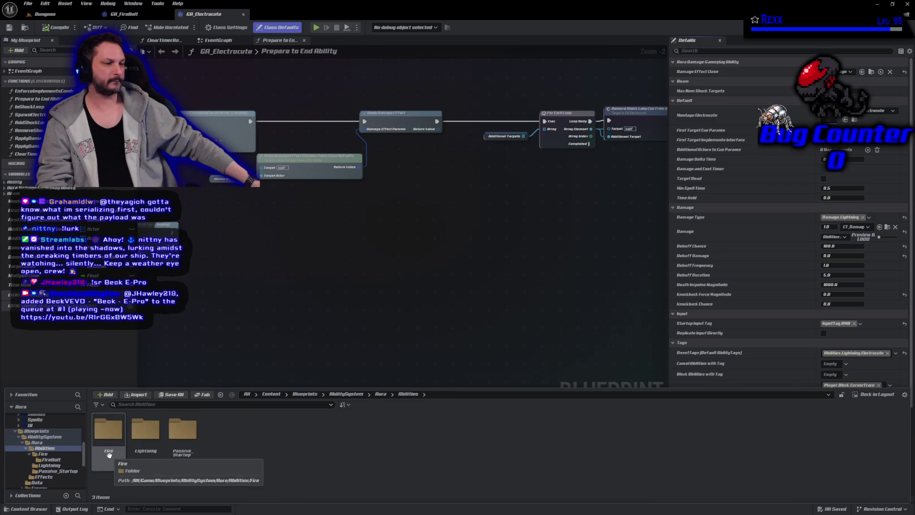
scroll(67, 465, down, 5)
scroll(66, 469, up, 3)
click(53, 464)
click(105, 455)
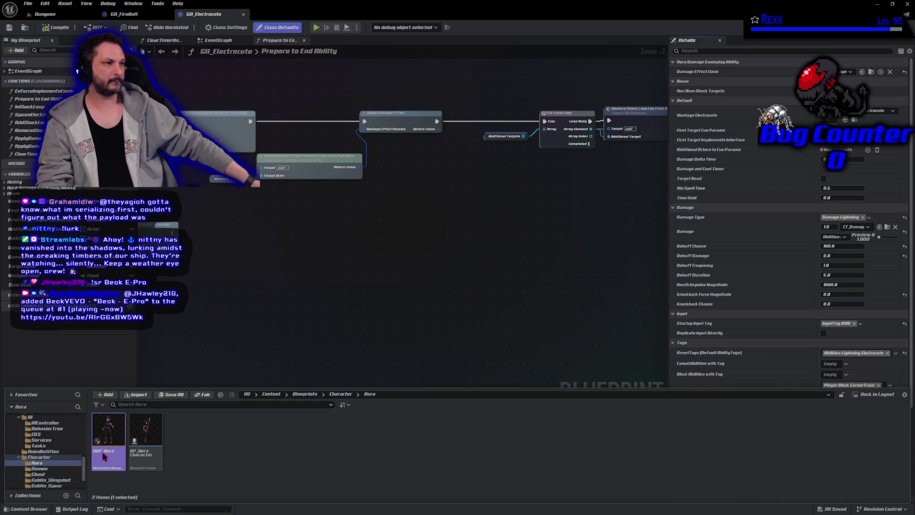
double_click(105, 455)
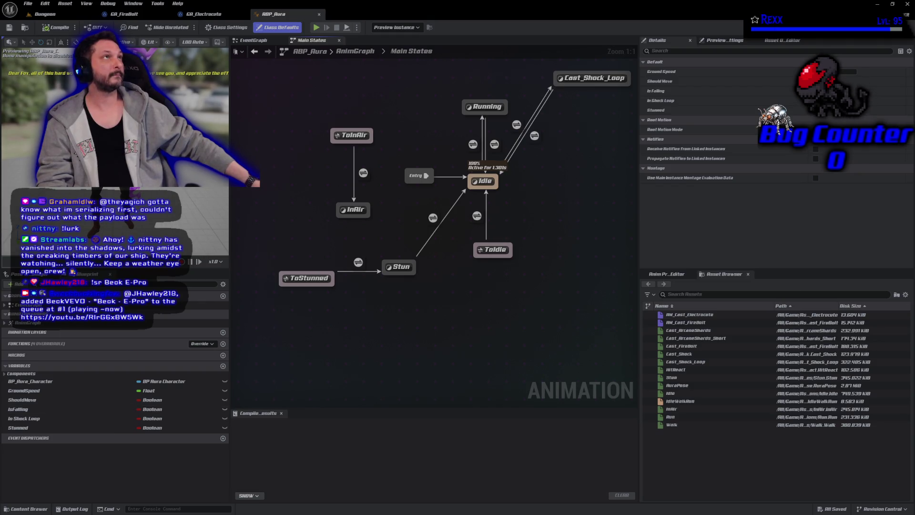
Step: Turn on Loop Animation for the Stun state's sequence player and compile ABP_Aura
double_click(400, 269)
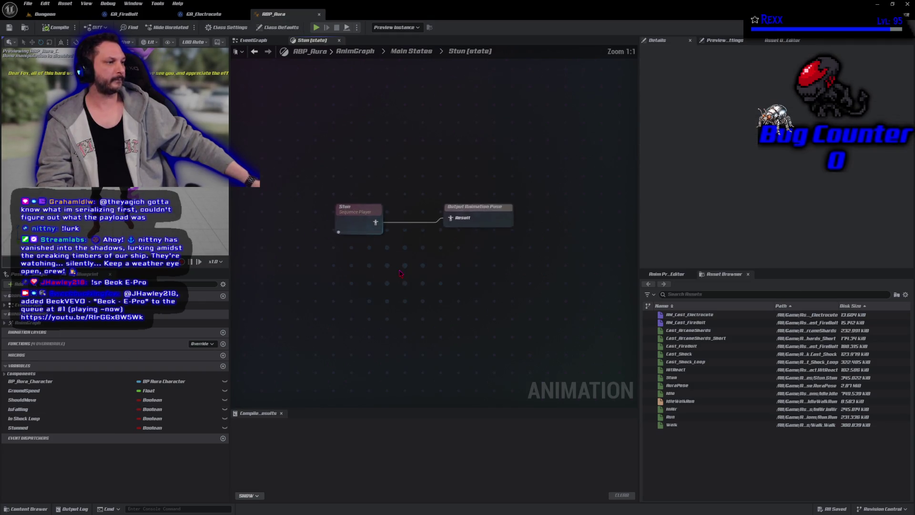
click(365, 224)
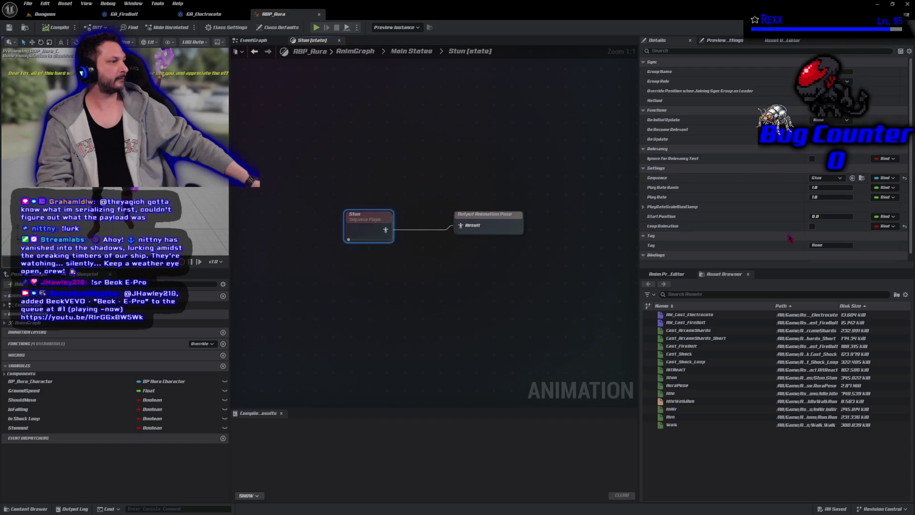
click(813, 226)
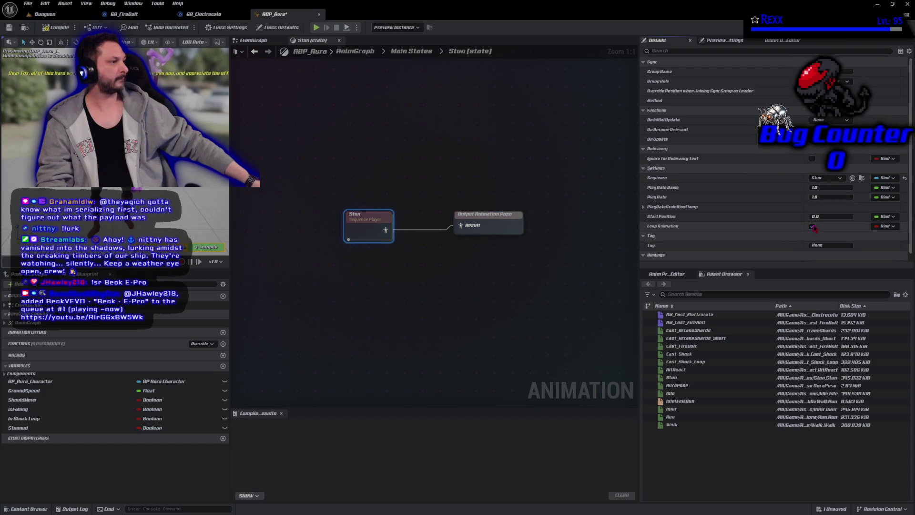
click(52, 27)
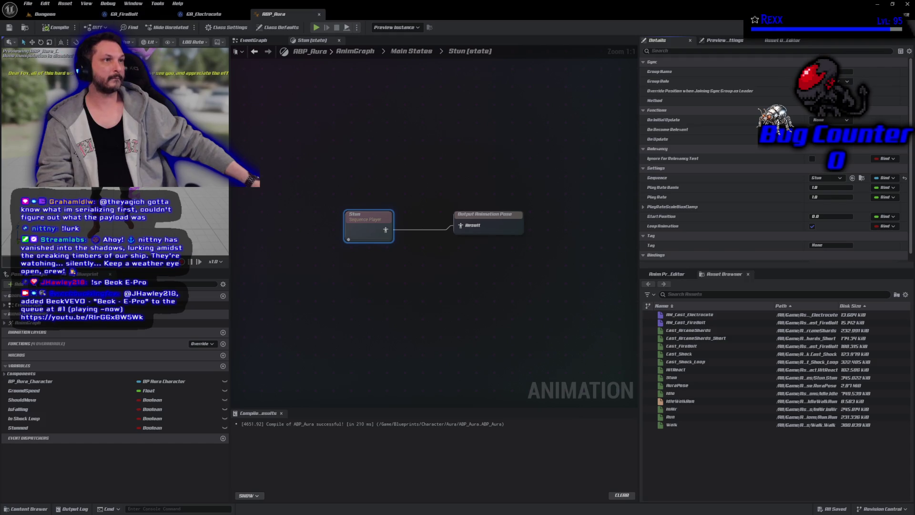
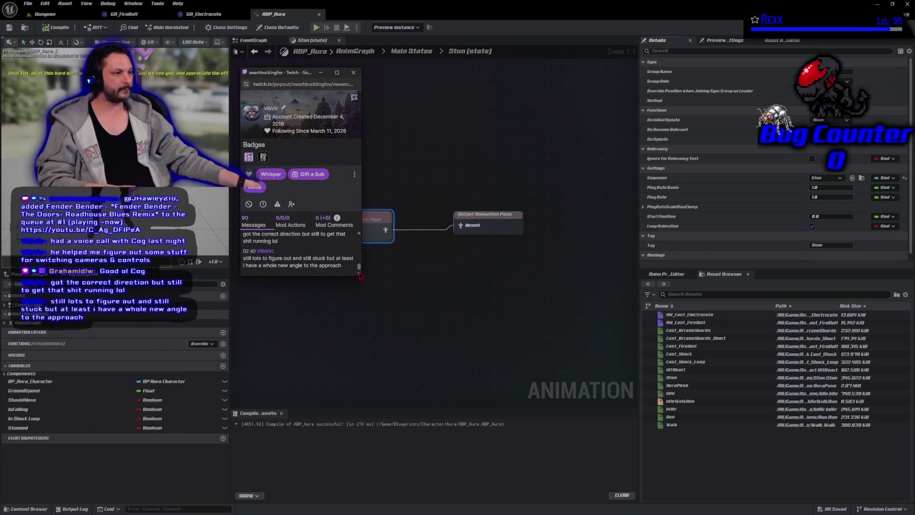
Step: Enlarge the Twitch viewer card, scroll back through the chat history, then close the card
mouse_move(360, 276)
mouse_down()
mouse_move(743, 409)
mouse_move(736, 501)
mouse_up()
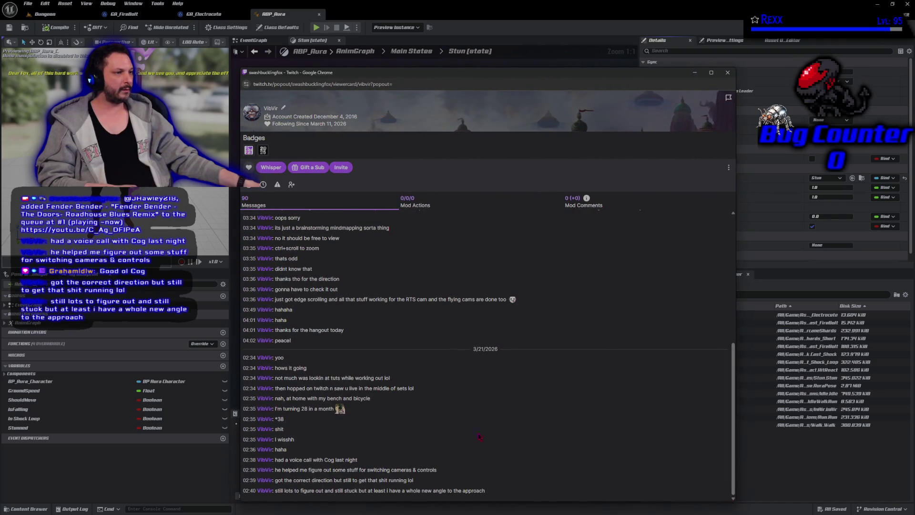
scroll(295, 408, up, 3)
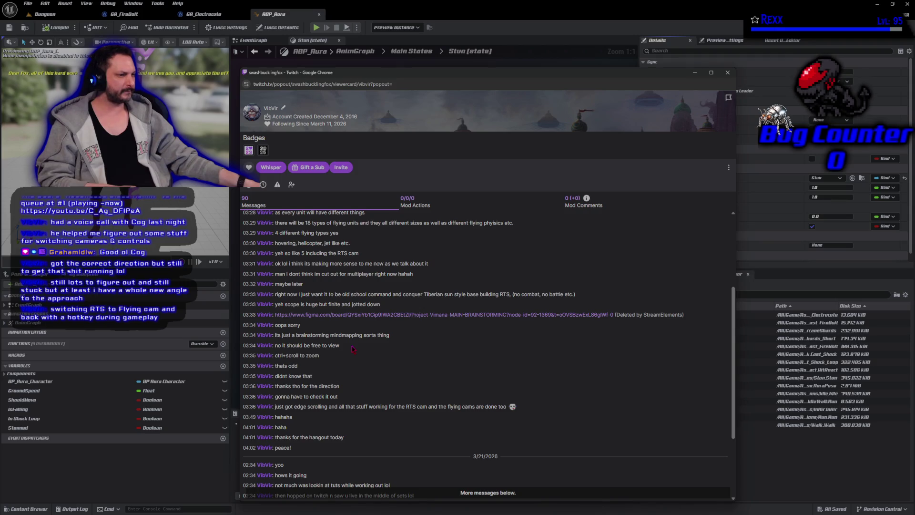
scroll(353, 349, up, 3)
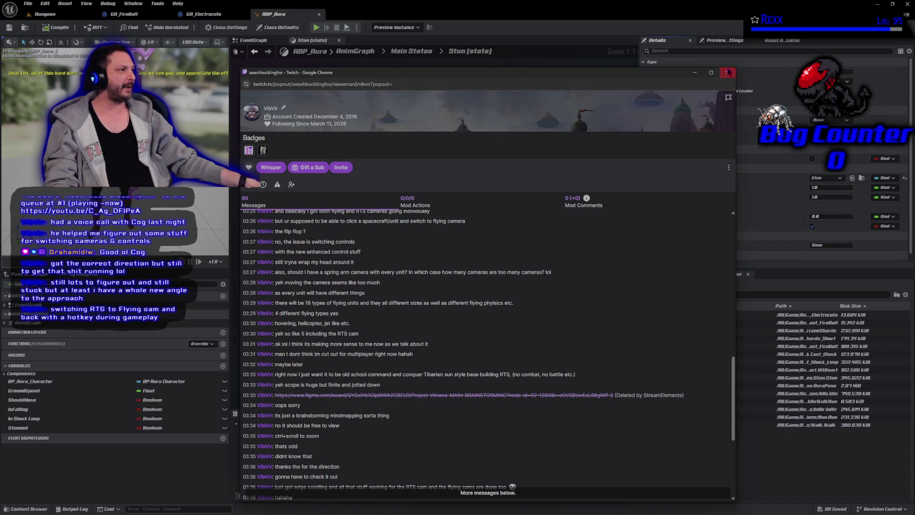
click(728, 73)
click(269, 327)
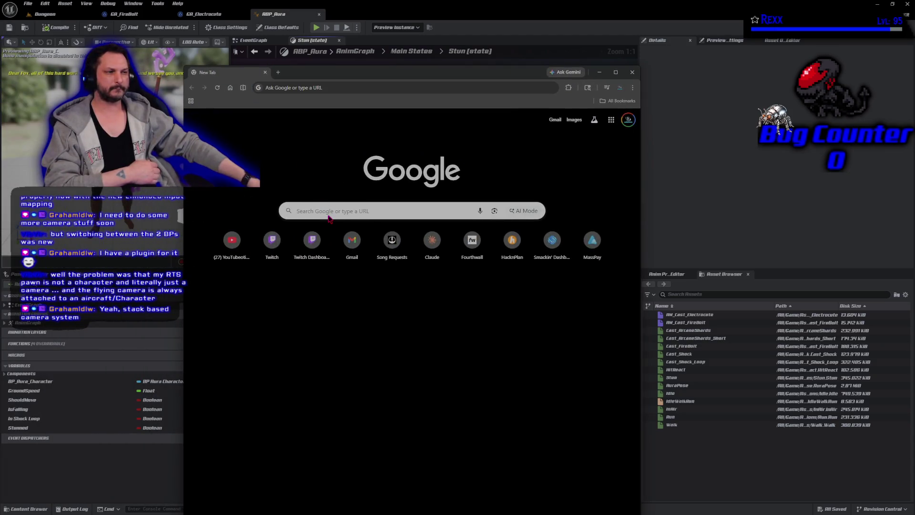
Step: Start a new Google search page in the browser over the Stun state graph
click(296, 211)
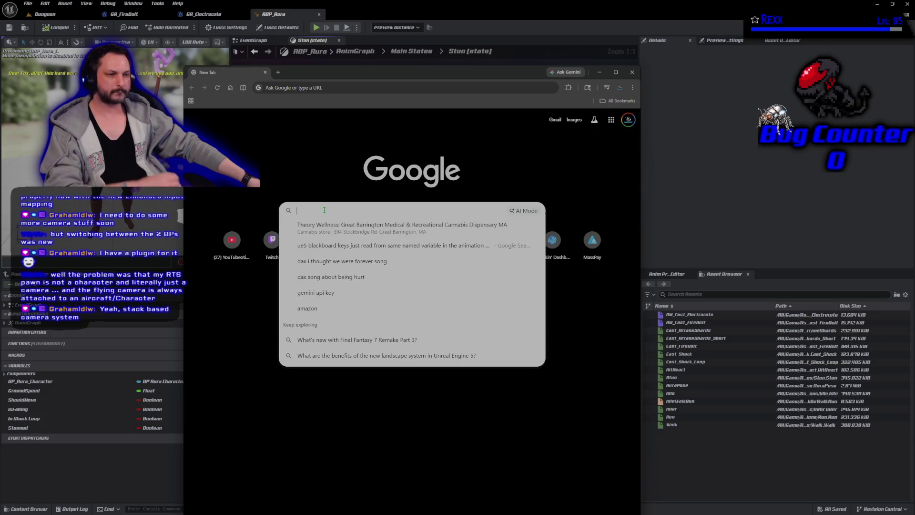
Step: Search Google for 'stack based camera system' and expand the AI Overview
text(stacki)
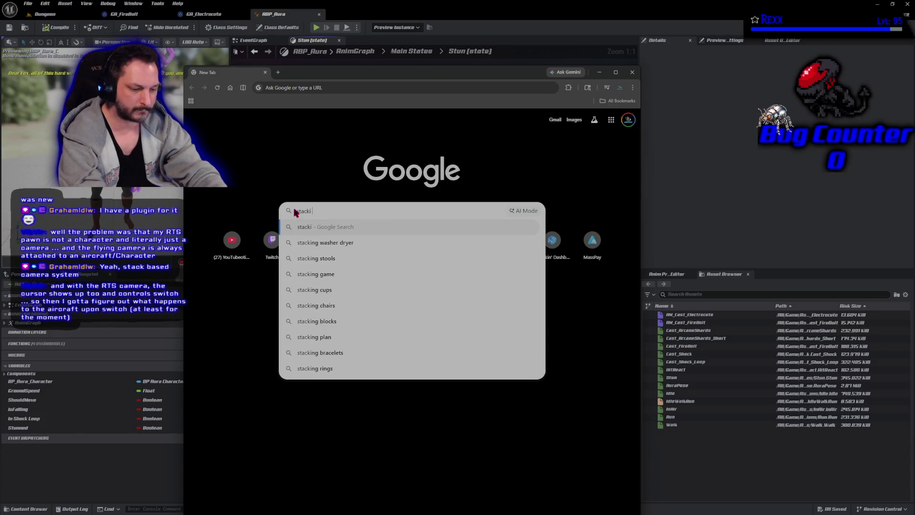
key(BackSpace)
text( based camera)
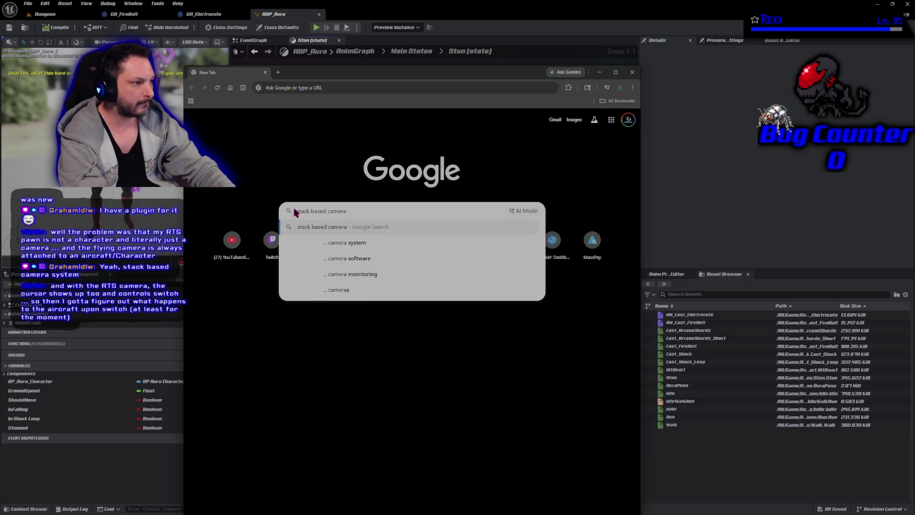
key(Down)
key(Return)
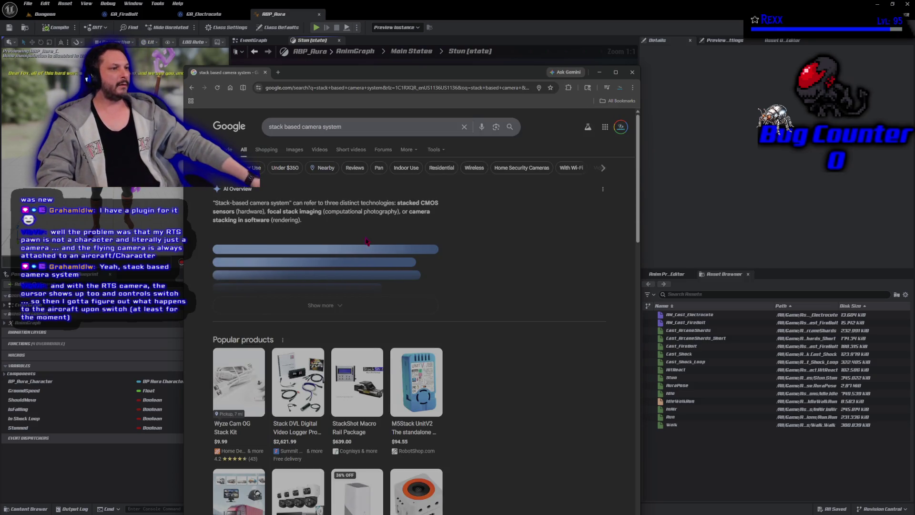
click(402, 308)
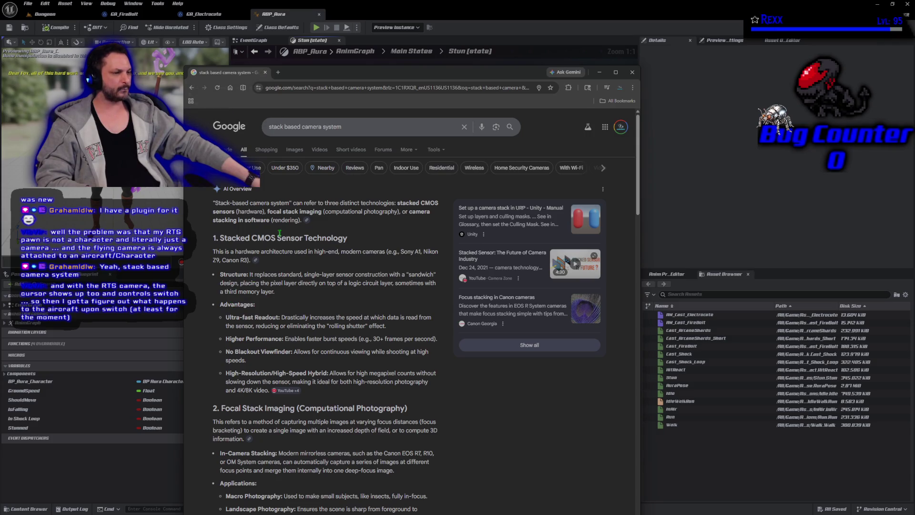
Step: Refine the search to 'stack based camera system ue5', scroll the results, then minimise Chrome
click(361, 128)
text(ue5)
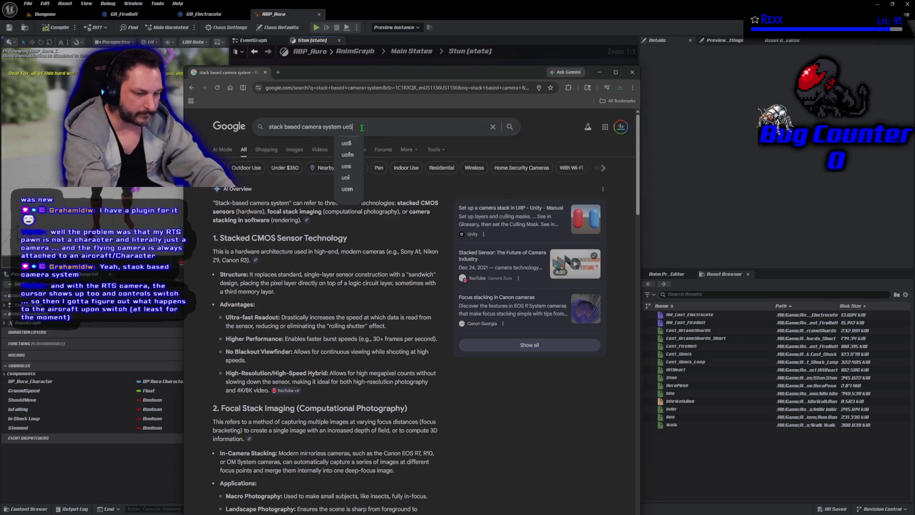
key(Return)
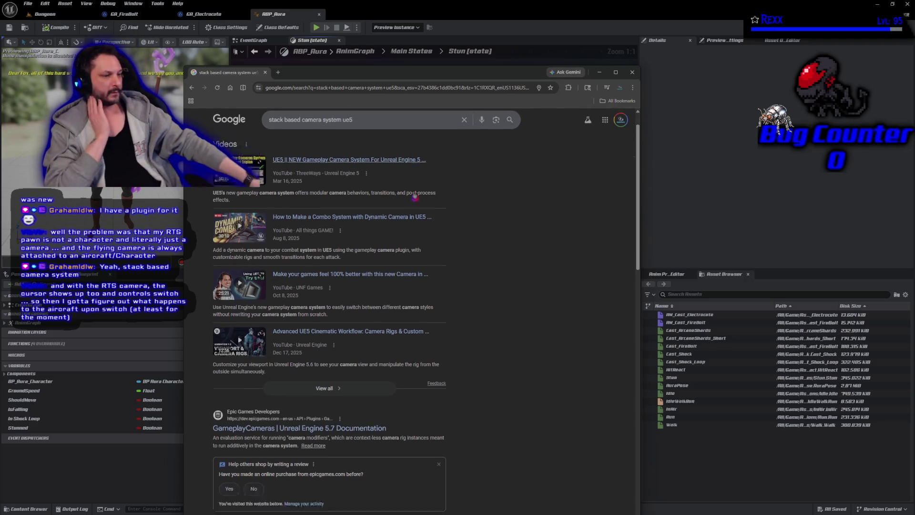
scroll(415, 196, down, 7)
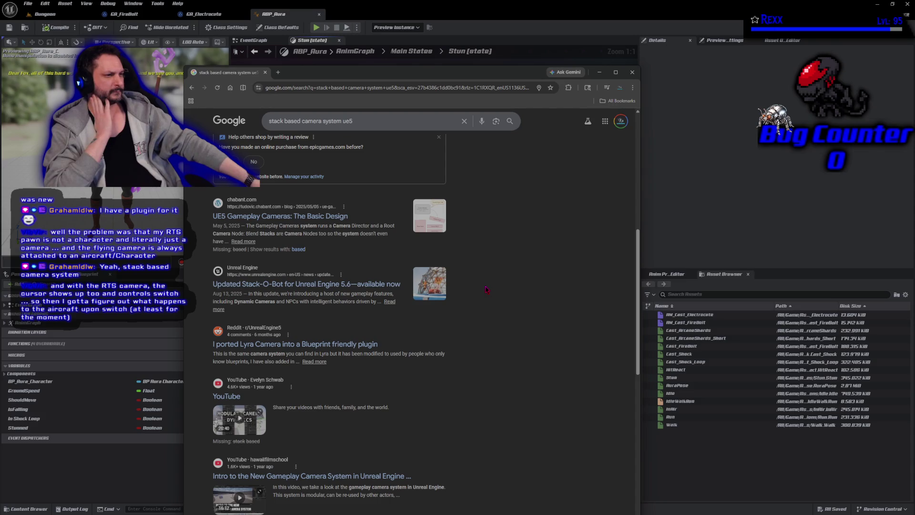
scroll(487, 289, down, 4)
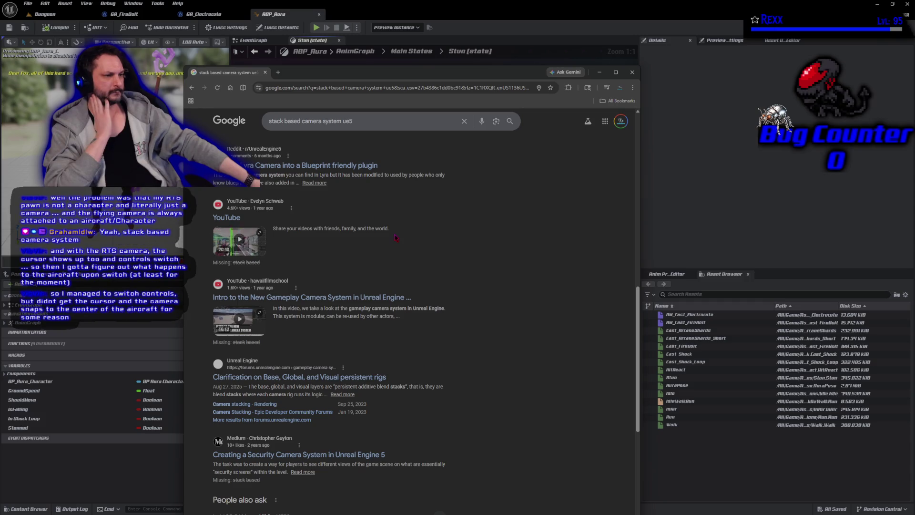
key(super+Down)
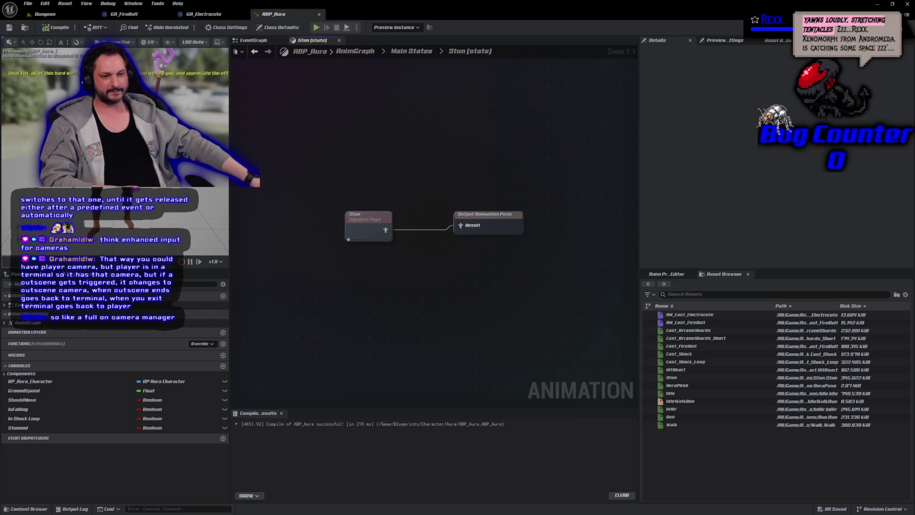
Step: Move the Output Animation Pose node left, save ABP_Aura, and return to the Dungeon level
drag(487, 232, 449, 234)
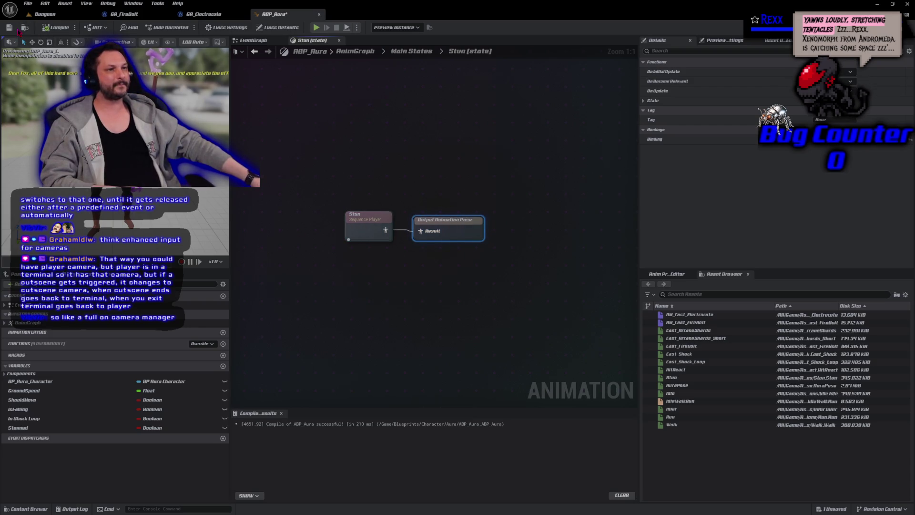
click(9, 27)
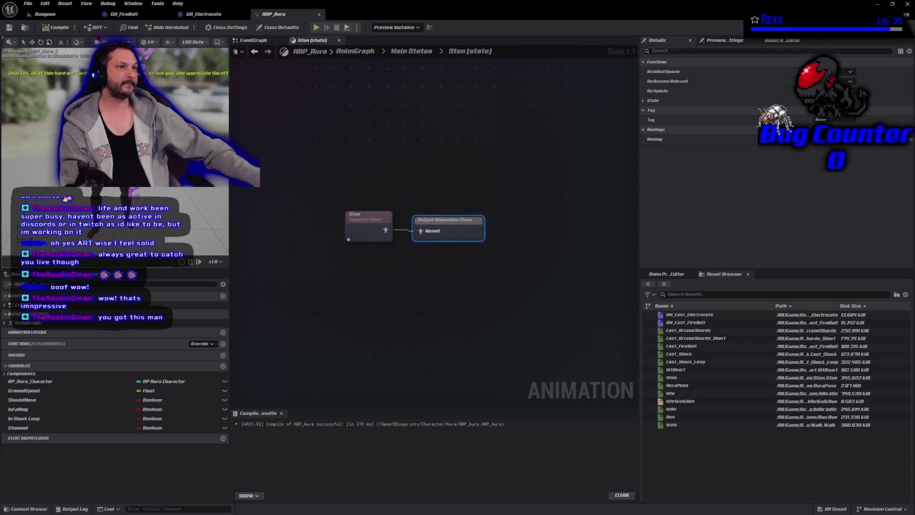
click(45, 13)
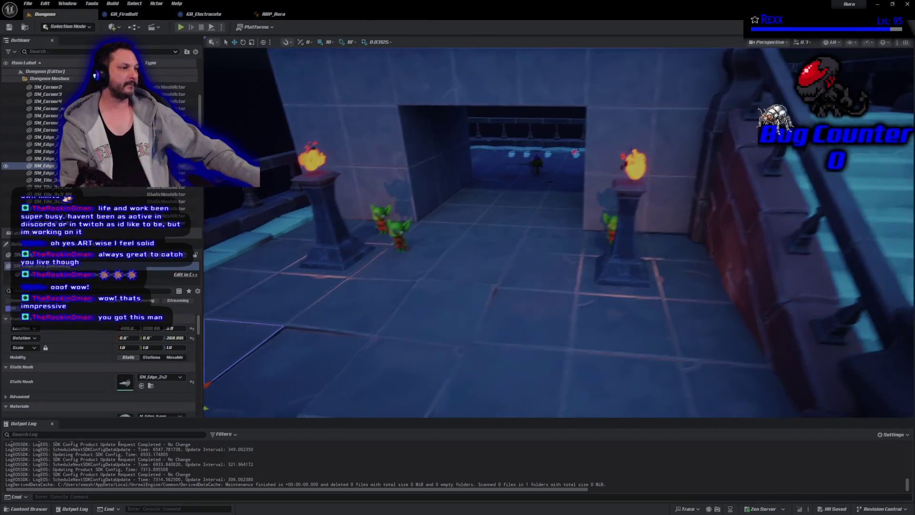
Step: Fly the viewport camera toward the two goblins by the pillar, then minimise the editor
key(w)
drag(449, 341, 449, 341)
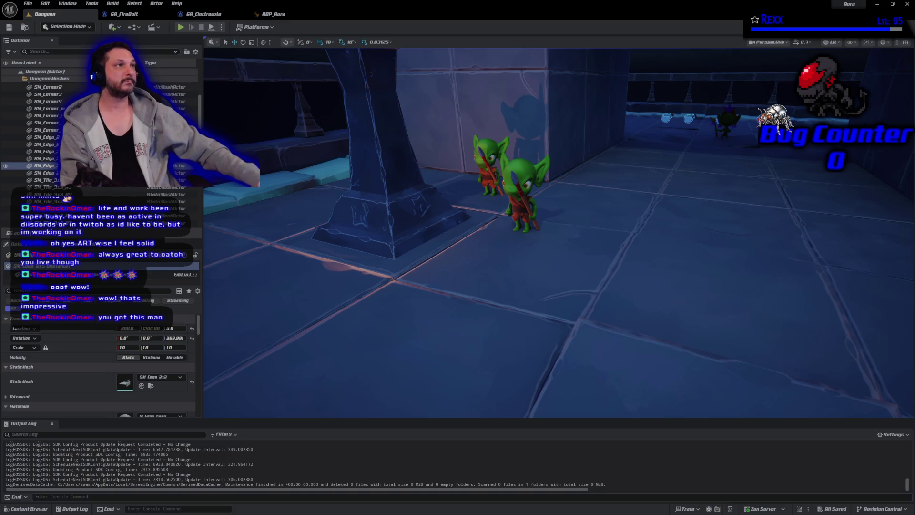
click(877, 3)
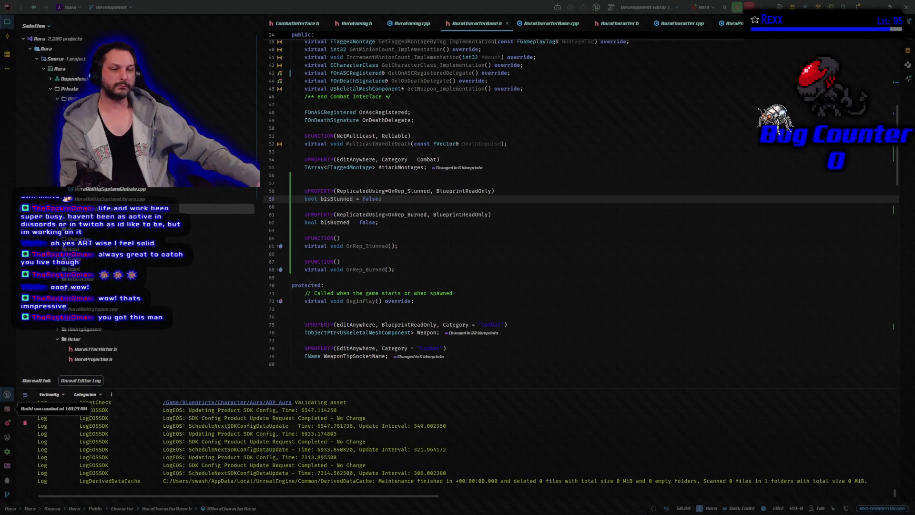
Step: Switch from Rider back to the Unreal Editor with Alt+Tab
key(alt+Tab)
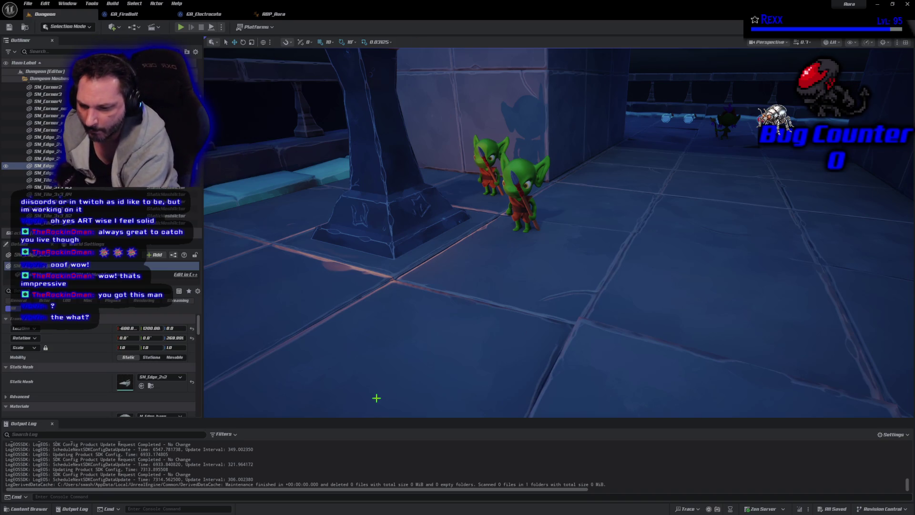
Step: In GitHub Desktop, commit the 24 changed files to Development as 'Stun' and push to origin
key(alt+Tab)
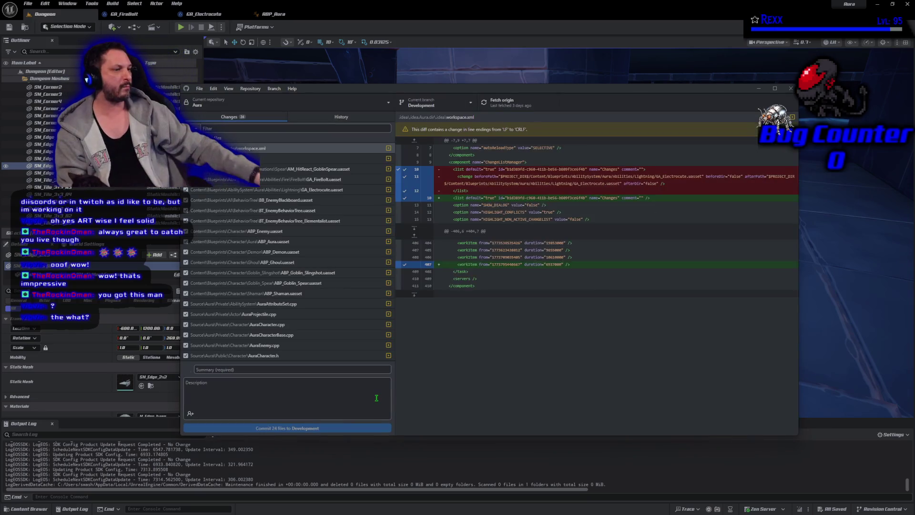
click(271, 370)
text(S)
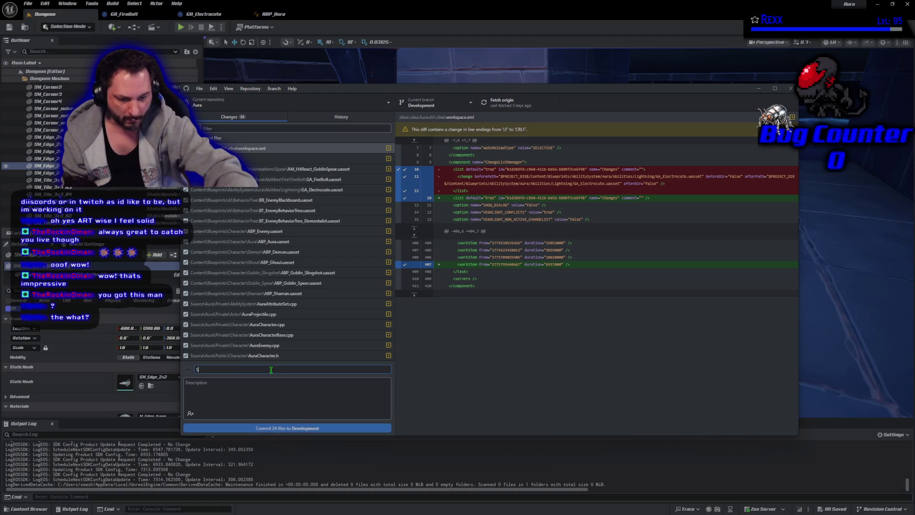
text(tun)
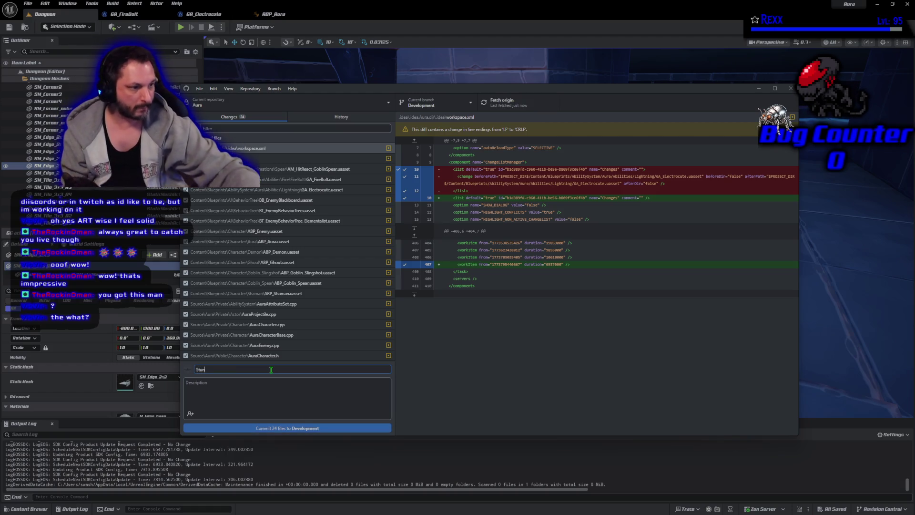
click(328, 428)
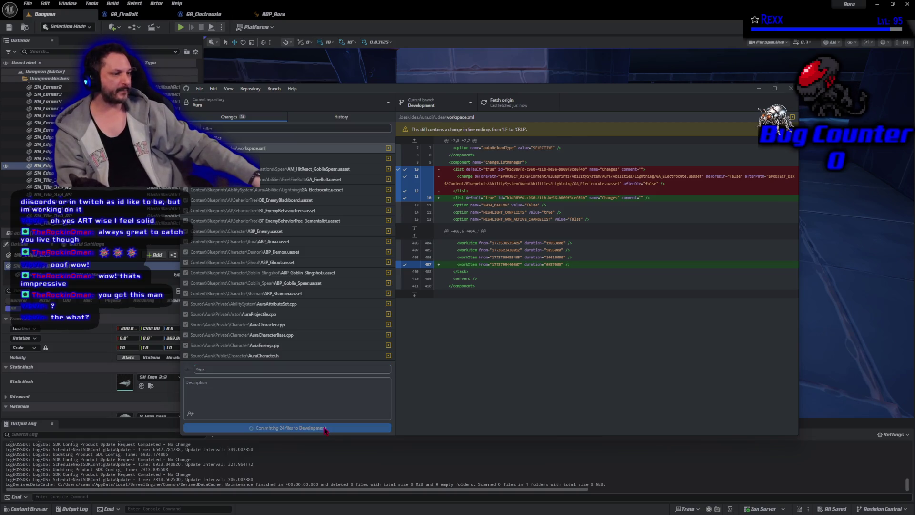
click(691, 186)
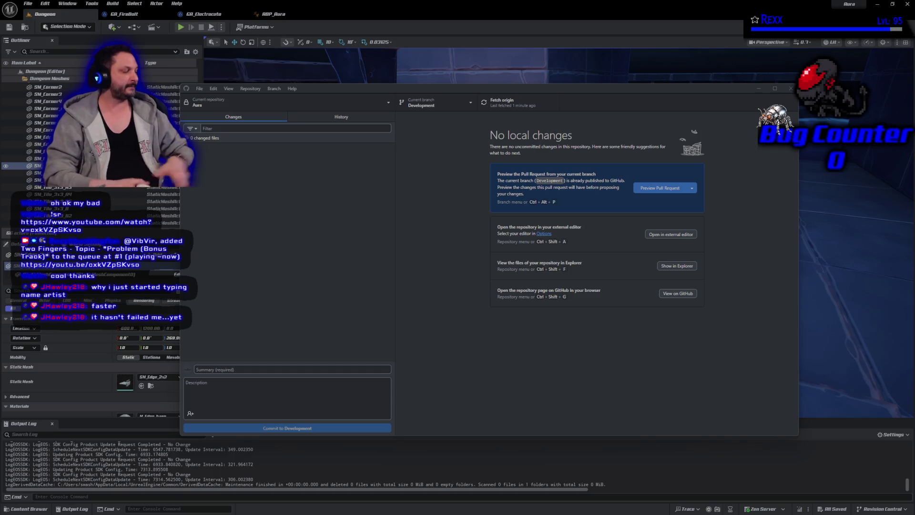
Step: Review the Aura repository's commit history on the History tab, then close GitHub Desktop
click(365, 119)
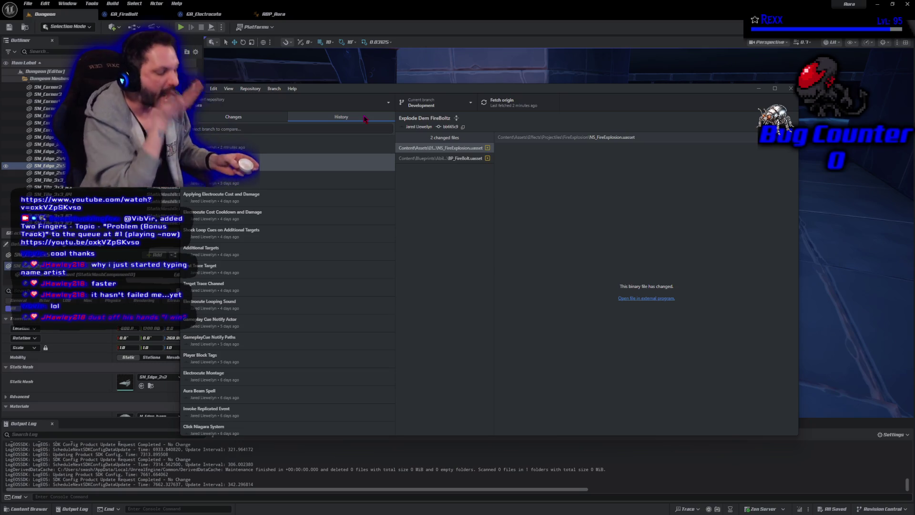
click(365, 119)
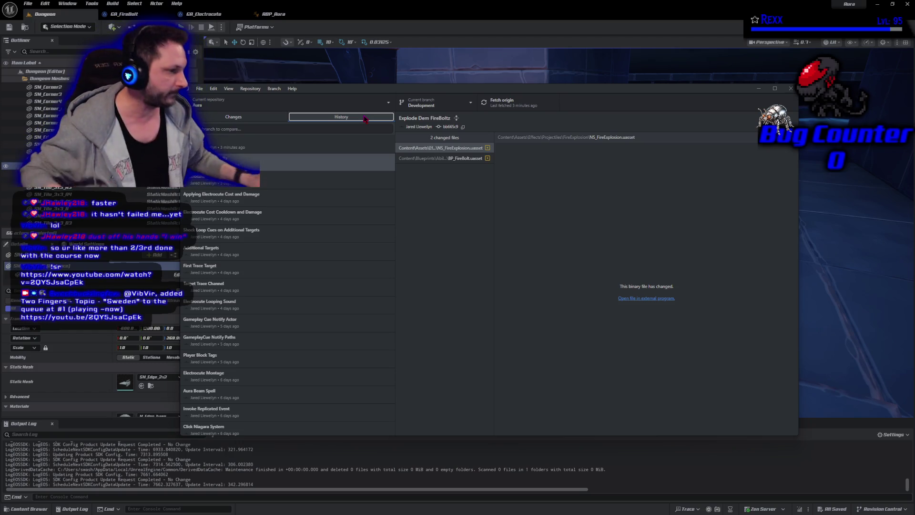
click(790, 88)
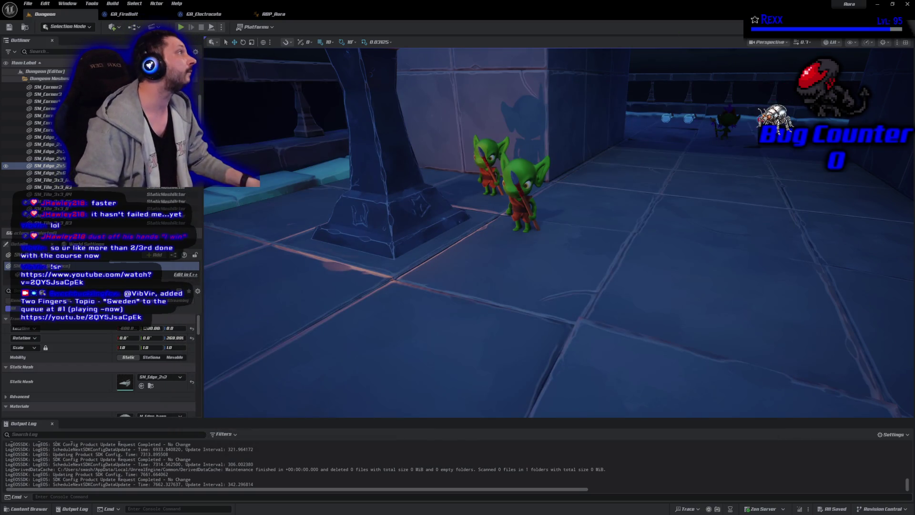